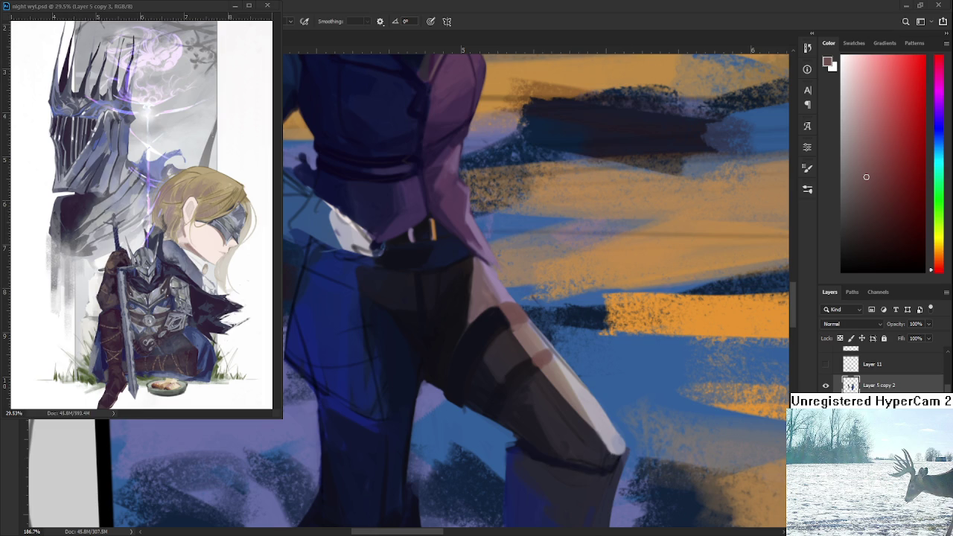
Step: Shade the thigh with dark navy, dark purple and light purple tones sampled from the leg
{"action": "scroll", "coordinate": [586, 417], "scroll_direction": "down", "scroll_amount": 2}
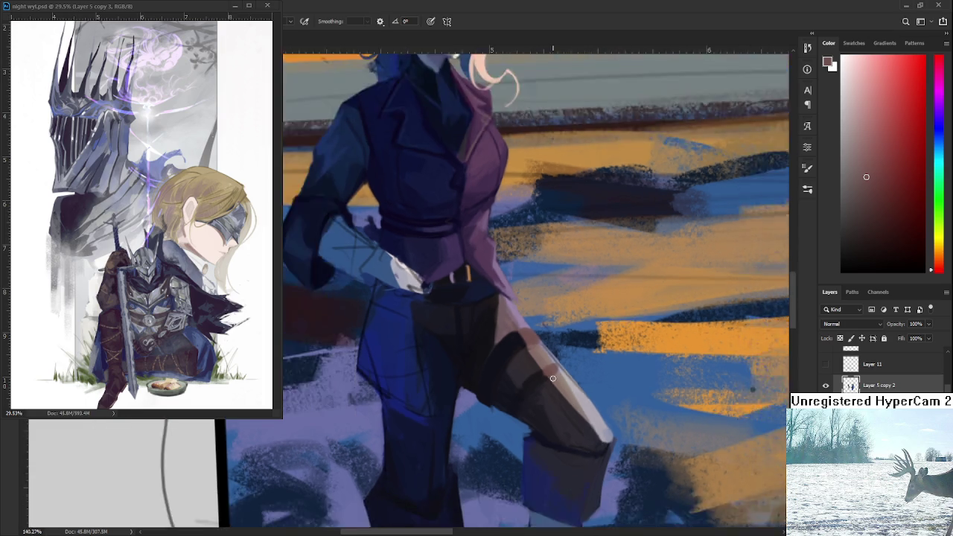
{"action": "scroll", "coordinate": [552, 376], "scroll_direction": "up", "scroll_amount": 2}
{"action": "left_click", "coordinate": [489, 331], "text": "alt"}
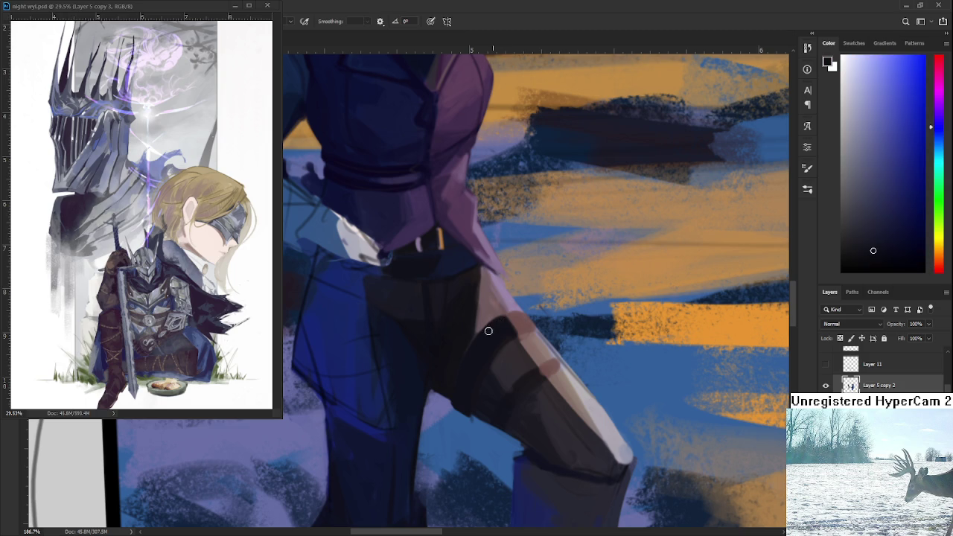
{"action": "left_click", "coordinate": [481, 319], "text": "alt"}
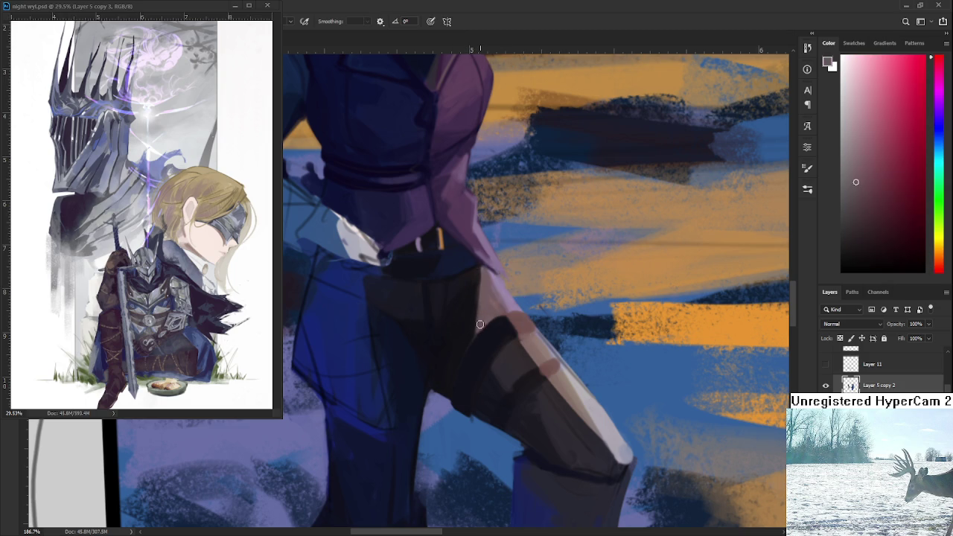
{"action": "left_click", "coordinate": [472, 288], "text": "alt"}
{"action": "left_click", "coordinate": [484, 279], "text": "alt"}
{"action": "left_click", "coordinate": [489, 282], "text": "alt"}
Step: With the leg rotated upright, shade the knee strap in sampled reddish and darker red-pink tones
{"action": "mouse_move", "coordinate": [566, 326]}
{"action": "left_mouse_down"}
{"action": "mouse_move", "coordinate": [570, 315]}
{"action": "mouse_move", "coordinate": [495, 334]}
{"action": "left_mouse_up"}
{"action": "left_click", "coordinate": [486, 372], "text": "alt"}
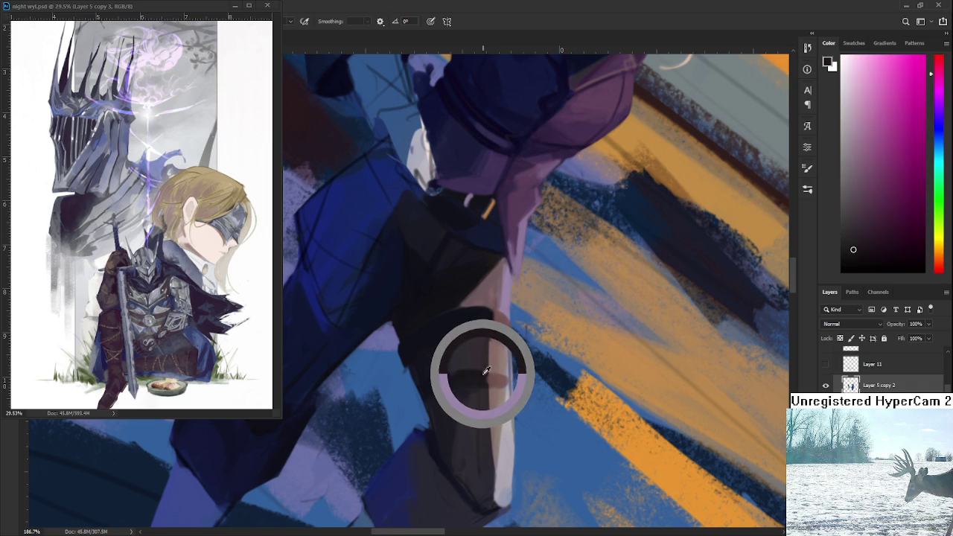
{"action": "left_click", "coordinate": [494, 376], "text": "alt"}
{"action": "left_click", "coordinate": [490, 362], "text": "alt"}
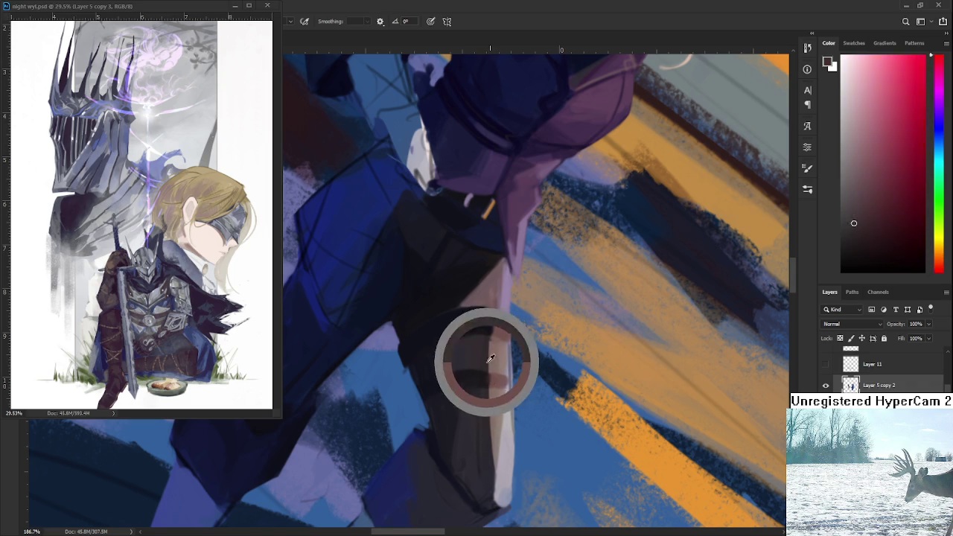
{"action": "left_click", "coordinate": [497, 350], "text": "alt"}
{"action": "left_click", "coordinate": [485, 345], "text": "alt"}
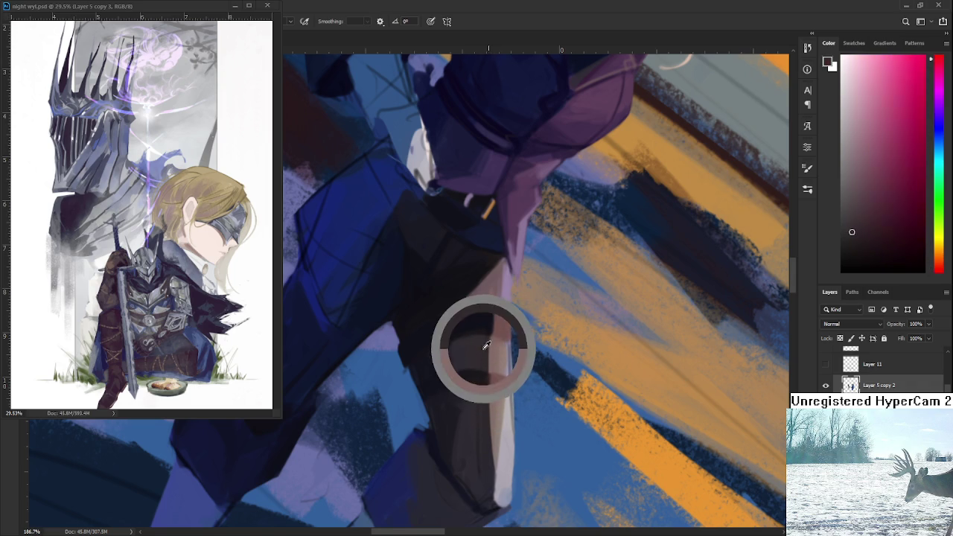
{"action": "left_click", "coordinate": [491, 368], "text": "alt"}
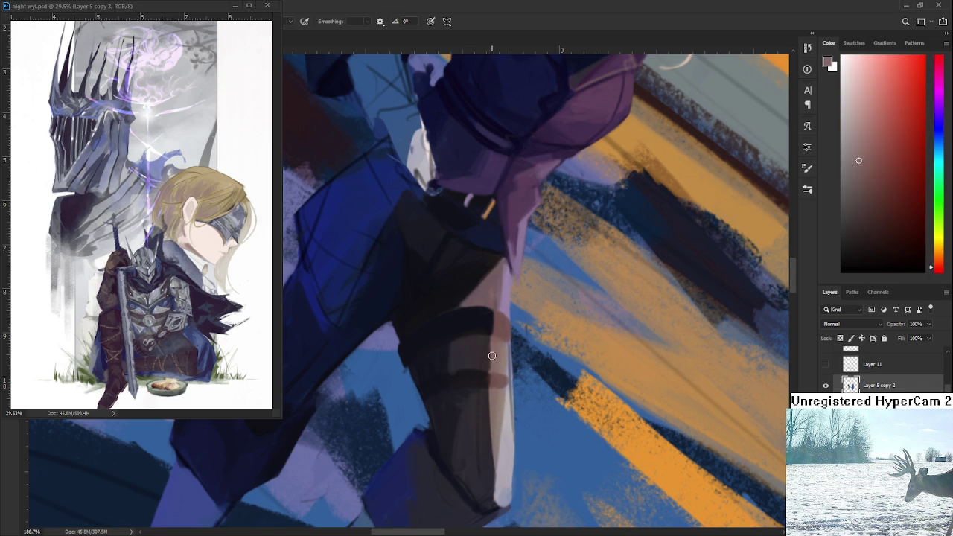
{"action": "left_click", "coordinate": [491, 364], "text": "alt"}
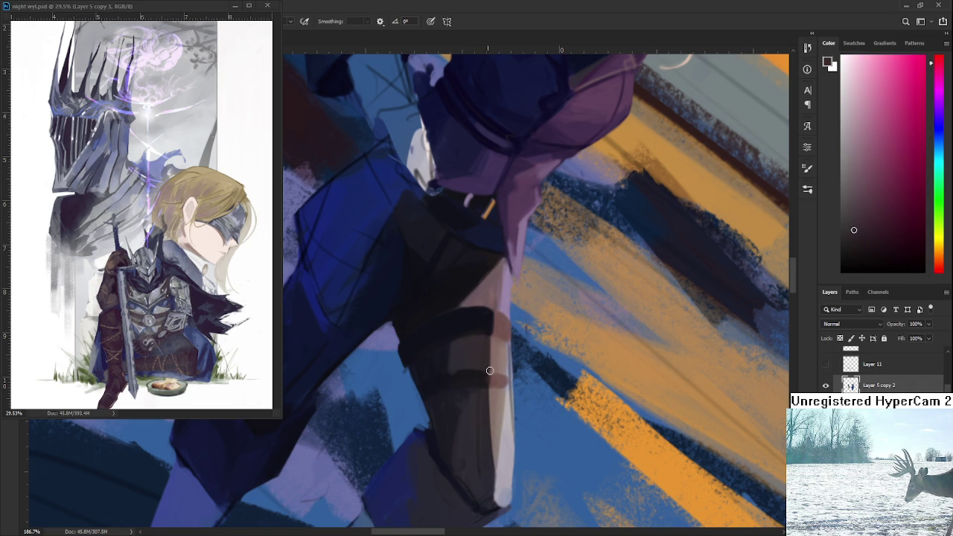
{"action": "left_click", "coordinate": [486, 379], "text": "alt"}
{"action": "left_click", "coordinate": [487, 381], "text": "alt"}
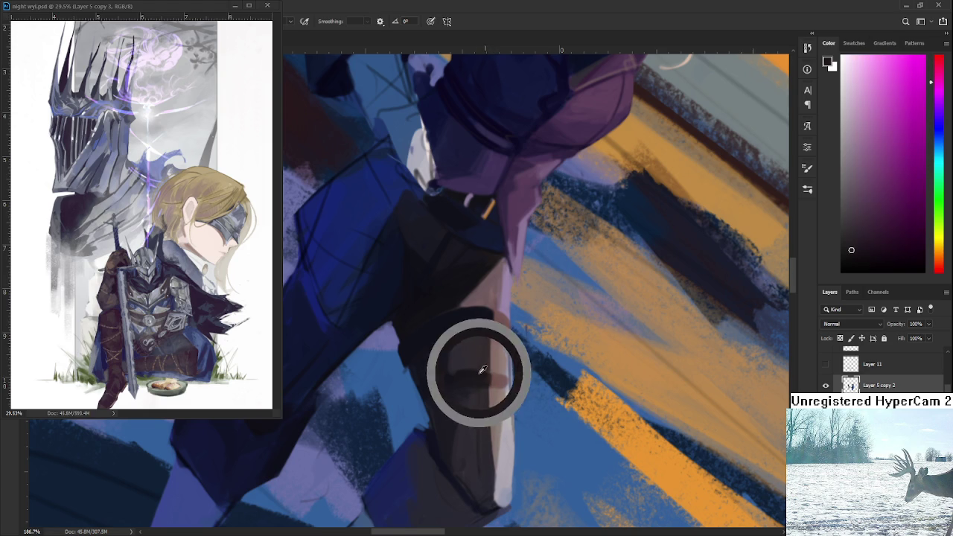
Step: Level the view again and paint the thigh with newly sampled lighter thigh tones
{"action": "mouse_move", "coordinate": [487, 381]}
{"action": "left_mouse_down"}
{"action": "mouse_move", "coordinate": [548, 330]}
{"action": "mouse_move", "coordinate": [485, 345]}
{"action": "left_mouse_up"}
{"action": "key", "text": "b"}
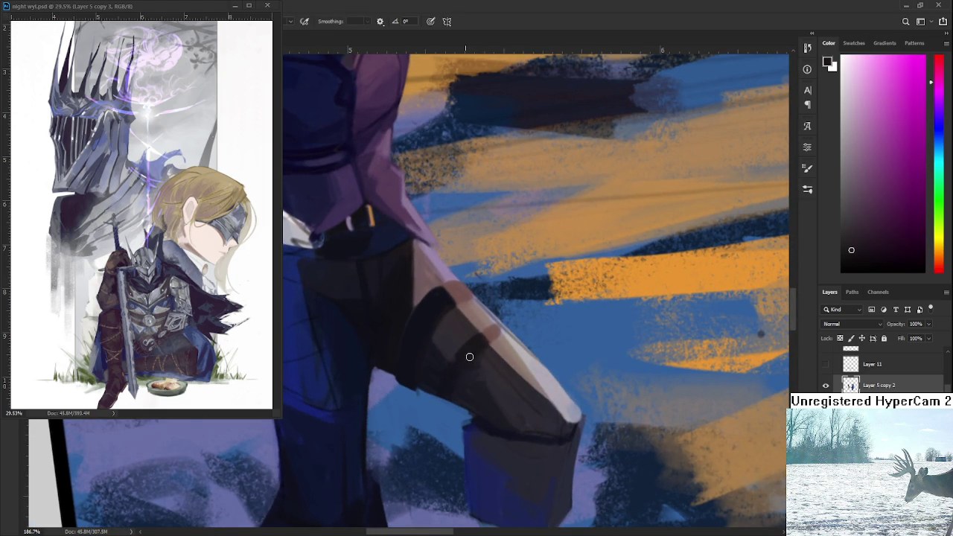
{"action": "left_click", "coordinate": [478, 341], "text": "alt"}
{"action": "left_click", "coordinate": [471, 330], "text": "alt"}
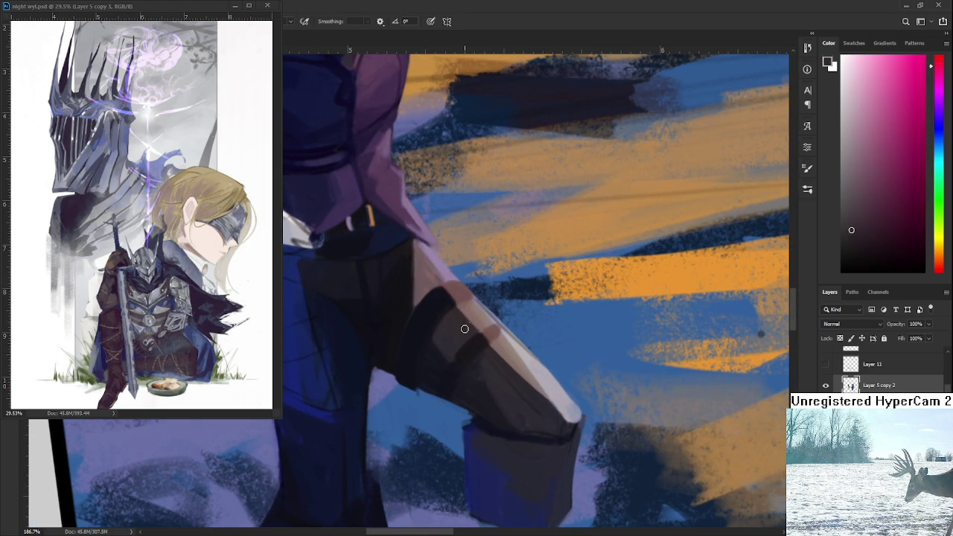
{"action": "mouse_move", "coordinate": [482, 314]}
{"action": "left_mouse_down"}
{"action": "mouse_move", "coordinate": [477, 359]}
{"action": "mouse_move", "coordinate": [447, 368]}
{"action": "left_mouse_up"}
Step: Tilt the leg upright and smooth the pale highlight along the thigh edge down to the knee
{"action": "left_click", "coordinate": [471, 360], "text": "alt"}
{"action": "left_click", "coordinate": [476, 355], "text": "alt"}
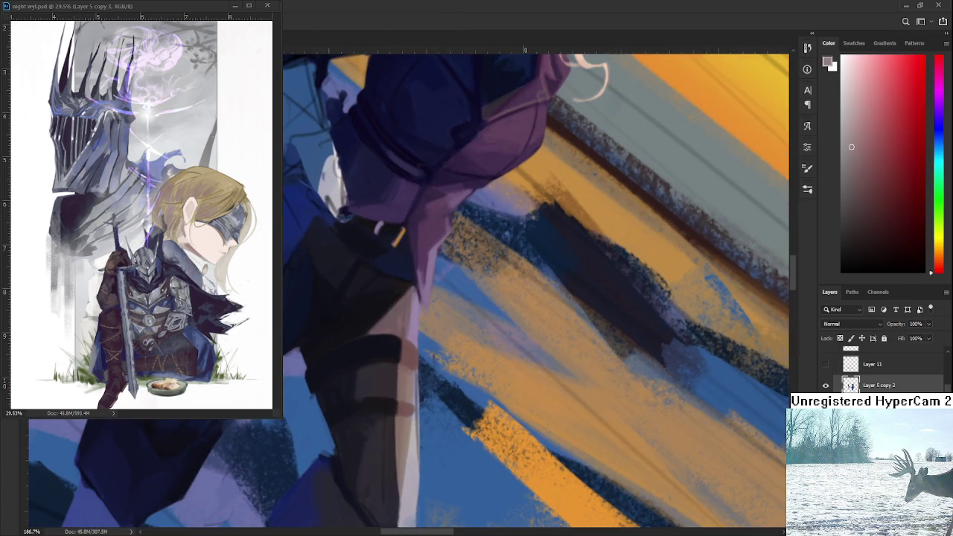
{"action": "left_click", "coordinate": [411, 382], "text": "alt"}
{"action": "left_click", "coordinate": [414, 423], "text": "alt"}
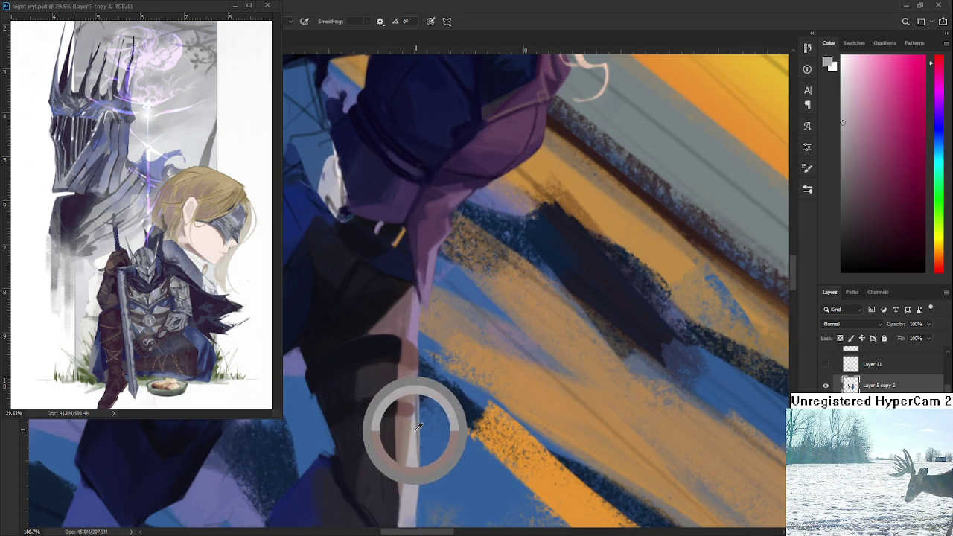
{"action": "left_click_drag", "start_coordinate": [417, 425], "coordinate": [428, 380]}
{"action": "left_click", "coordinate": [421, 386], "text": "alt"}
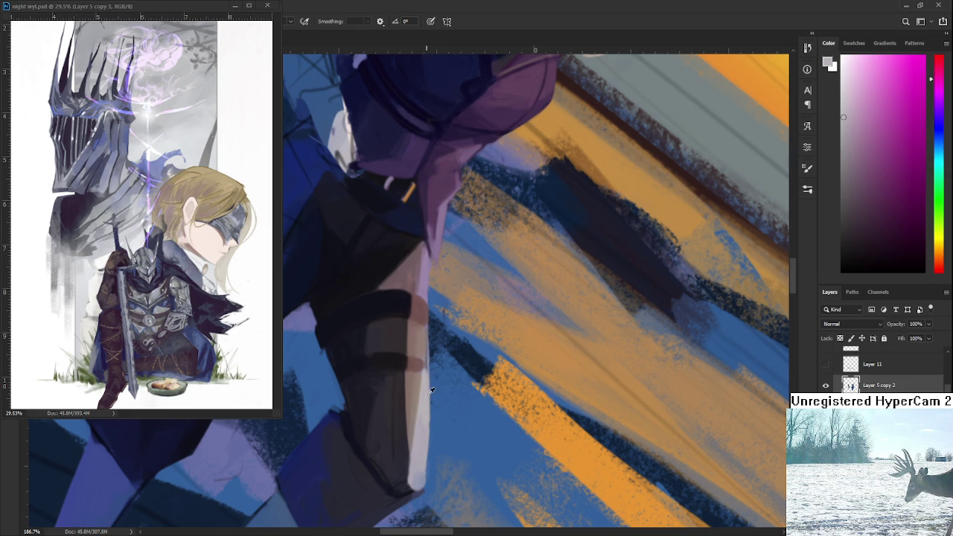
Step: Paint crisp muted-red bands across the thigh strap, erasing ragged edges
{"action": "left_click", "coordinate": [416, 365], "text": "alt"}
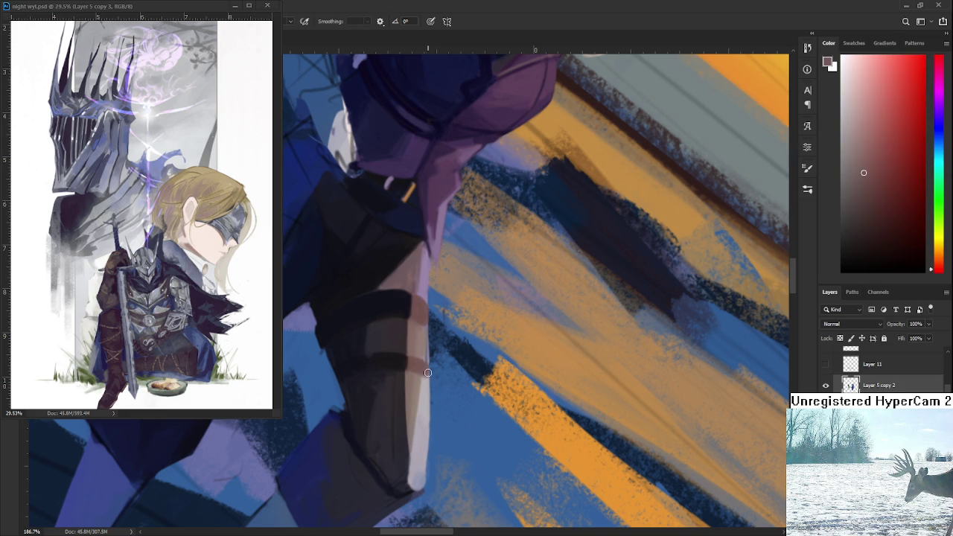
{"action": "left_click", "coordinate": [415, 377], "text": "alt"}
{"action": "left_click", "coordinate": [428, 376], "text": "alt"}
{"action": "key", "text": "e"}
{"action": "key", "text": "r"}
{"action": "left_click_drag", "start_coordinate": [437, 367], "coordinate": [410, 374]}
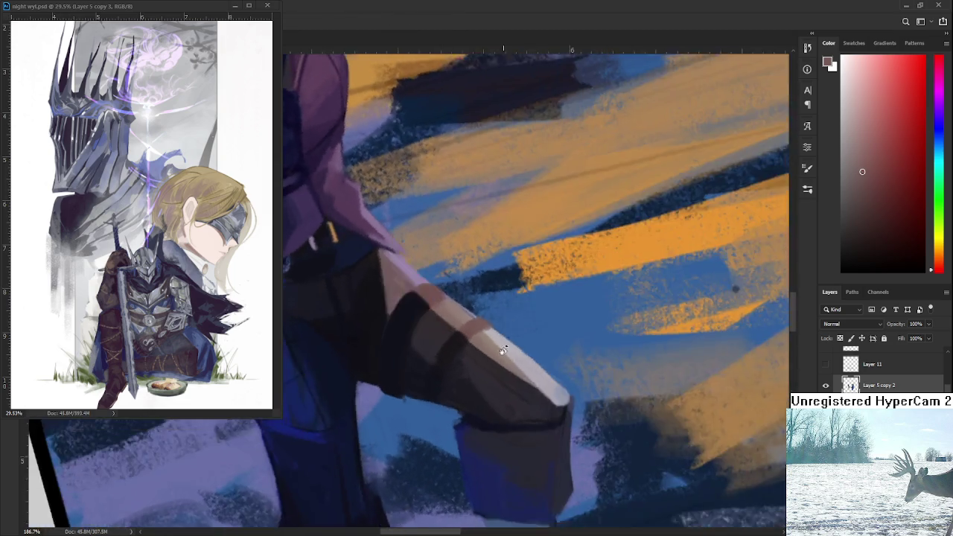
Step: Edge the slimmed knee strap with a near-black shadow line and shade the thigh in pinkish and brownish greys
{"action": "key", "text": "b"}
{"action": "left_click", "coordinate": [406, 368], "text": "alt"}
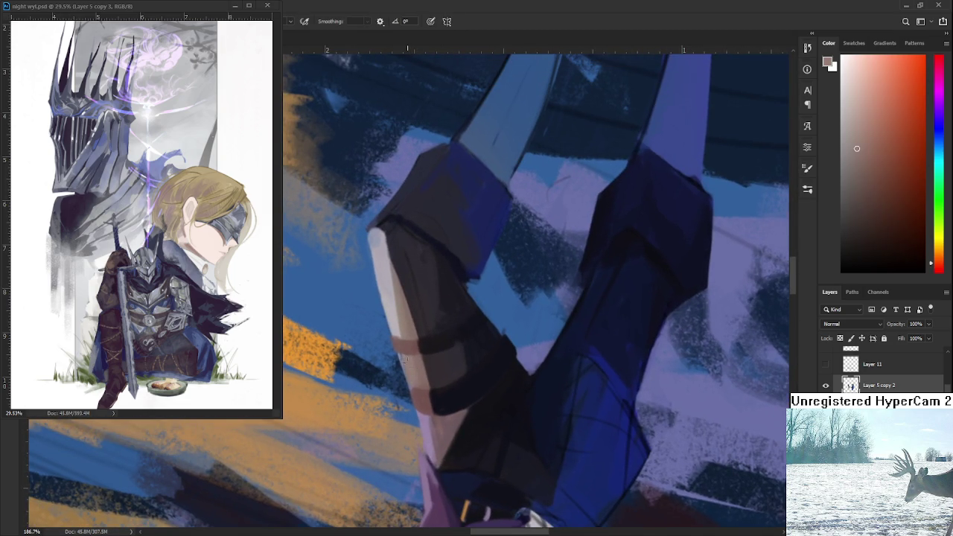
{"action": "left_click", "coordinate": [408, 349], "text": "alt"}
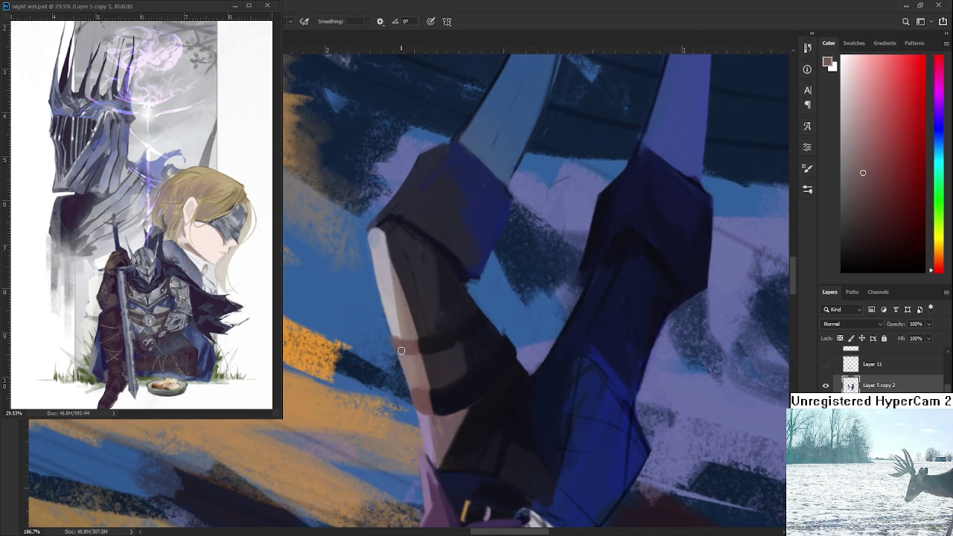
{"action": "left_click", "coordinate": [423, 346], "text": "alt"}
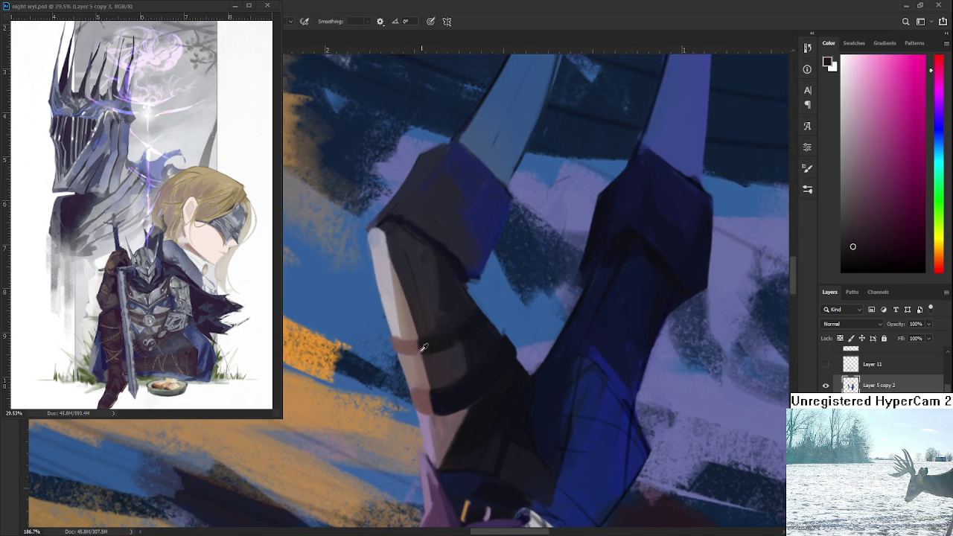
{"action": "left_click", "coordinate": [417, 349], "text": "alt"}
{"action": "left_click", "coordinate": [432, 352], "text": "alt"}
{"action": "mouse_move", "coordinate": [489, 352]}
{"action": "left_mouse_down"}
{"action": "mouse_move", "coordinate": [421, 344]}
{"action": "mouse_move", "coordinate": [434, 370]}
{"action": "left_mouse_up"}
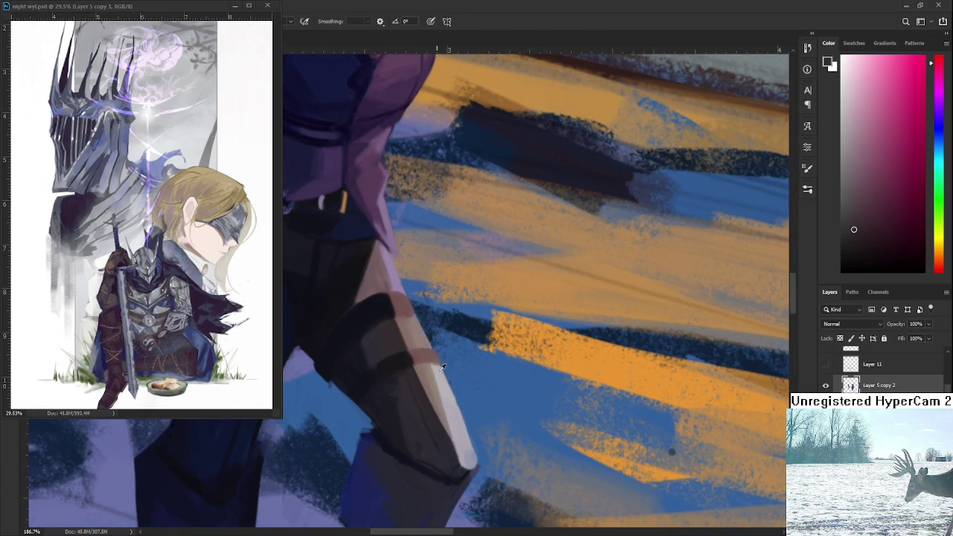
{"action": "left_click", "coordinate": [421, 328], "text": "alt"}
{"action": "left_click", "coordinate": [411, 321], "text": "alt"}
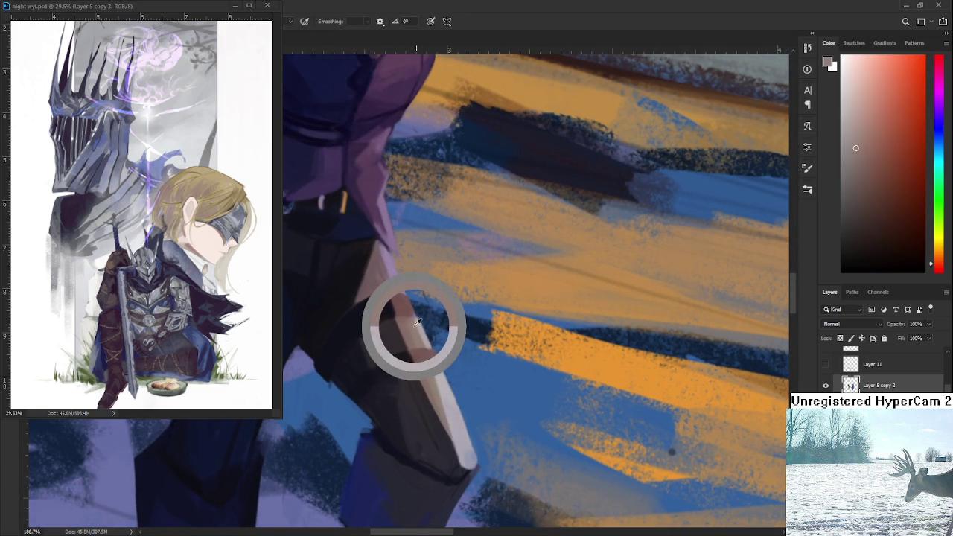
Step: Erase stray paint on the thigh, then zoom out to view both characters
{"action": "key", "text": "e"}
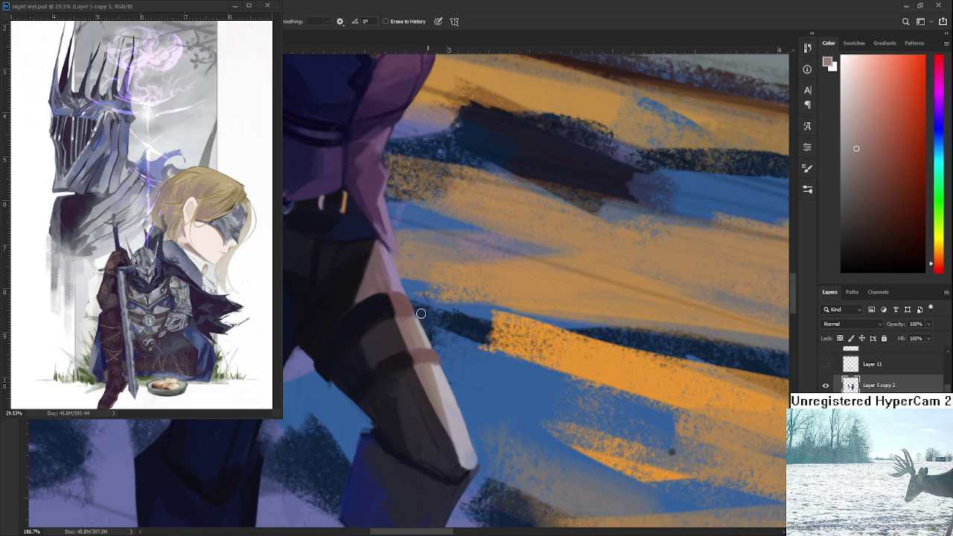
{"action": "key", "text": "r"}
{"action": "left_click_drag", "start_coordinate": [430, 331], "coordinate": [439, 358]}
{"action": "mouse_move", "coordinate": [708, 350]}
{"action": "left_mouse_down"}
{"action": "mouse_move", "coordinate": [520, 352]}
{"action": "mouse_move", "coordinate": [550, 354]}
{"action": "left_mouse_up"}
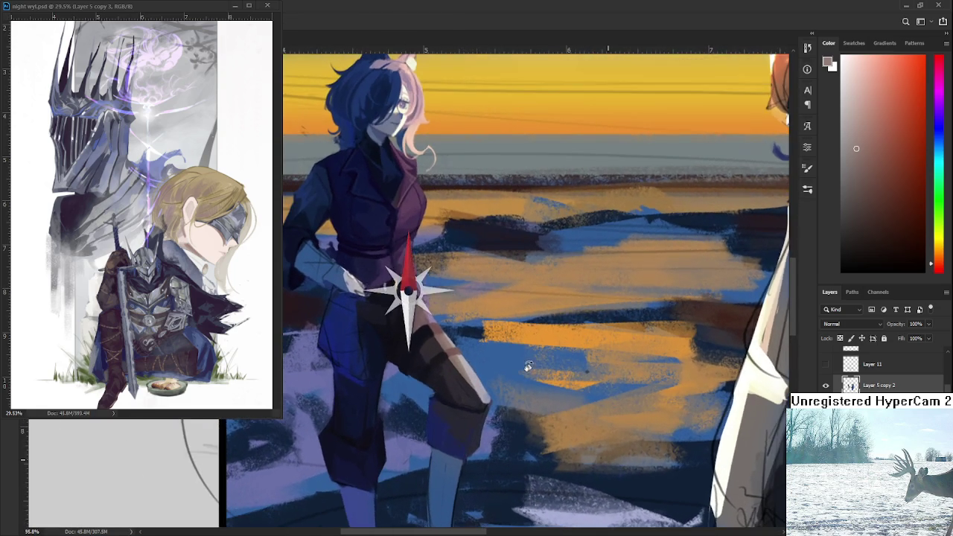
{"action": "scroll", "coordinate": [584, 356], "scroll_direction": "down", "scroll_amount": 5}
{"action": "scroll", "coordinate": [584, 356], "scroll_direction": "up", "scroll_amount": 3}
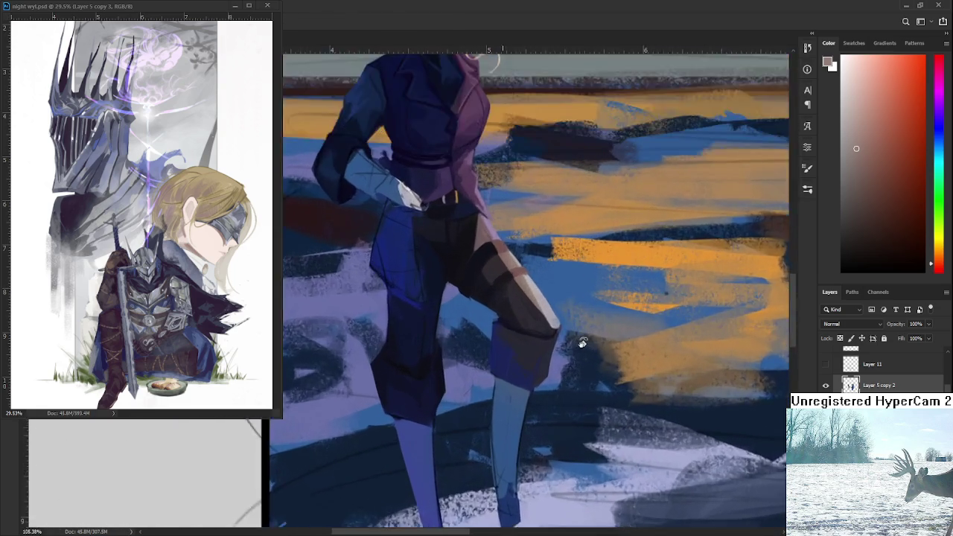
{"action": "scroll", "coordinate": [578, 340], "scroll_direction": "up", "scroll_amount": 3}
{"action": "scroll", "coordinate": [570, 334], "scroll_direction": "up", "scroll_amount": 2}
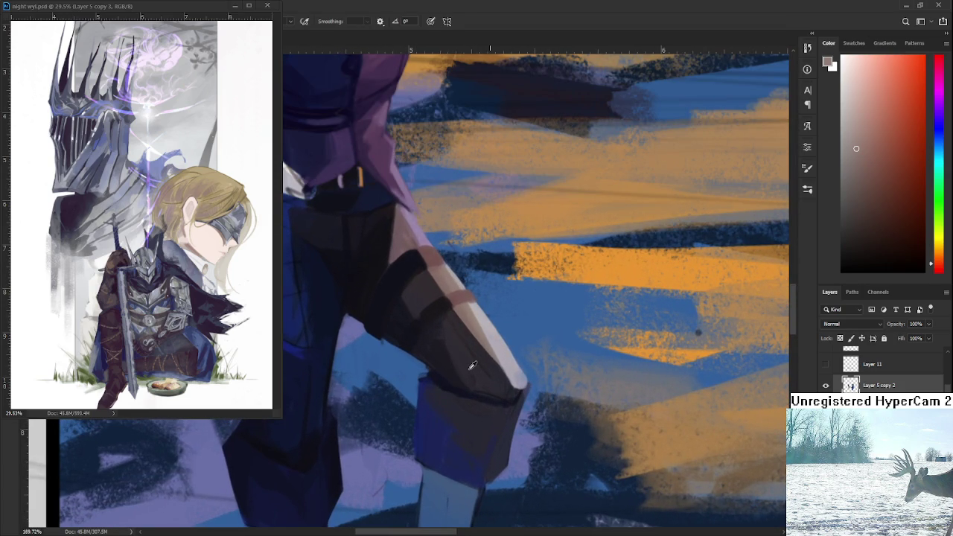
Step: Sharpen the knee's dark purple outline and taper the thigh's pale highlight to a crisp point
{"action": "left_click", "coordinate": [473, 366], "text": "alt"}
{"action": "left_click", "coordinate": [476, 367], "text": "alt"}
{"action": "left_click", "coordinate": [472, 366], "text": "alt"}
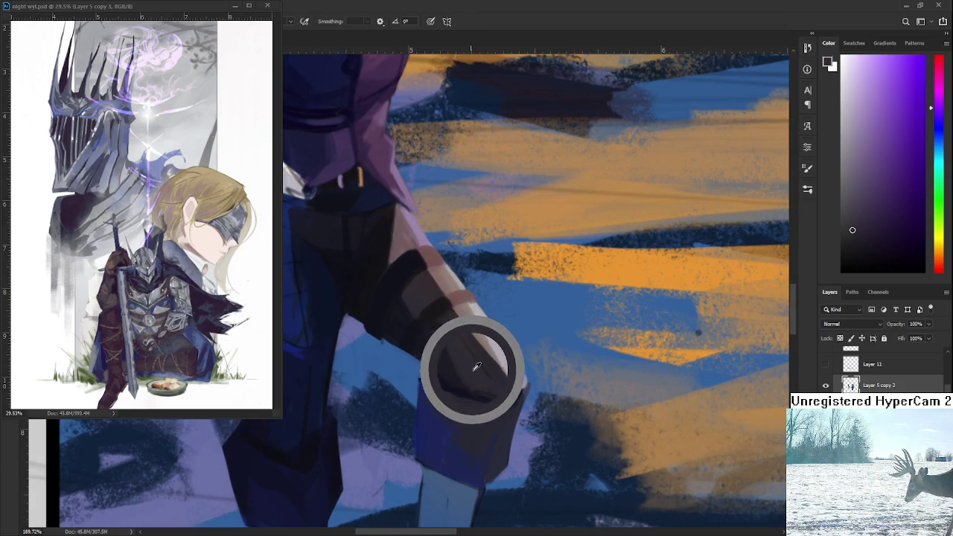
{"action": "left_click", "coordinate": [472, 346], "text": "alt"}
{"action": "left_click", "coordinate": [491, 372], "text": "alt"}
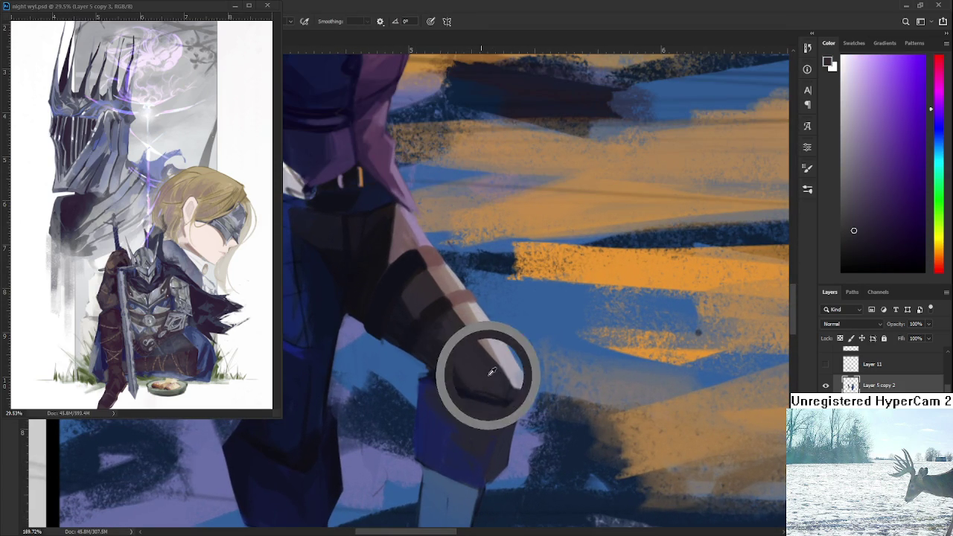
{"action": "left_click", "coordinate": [497, 378], "text": "alt"}
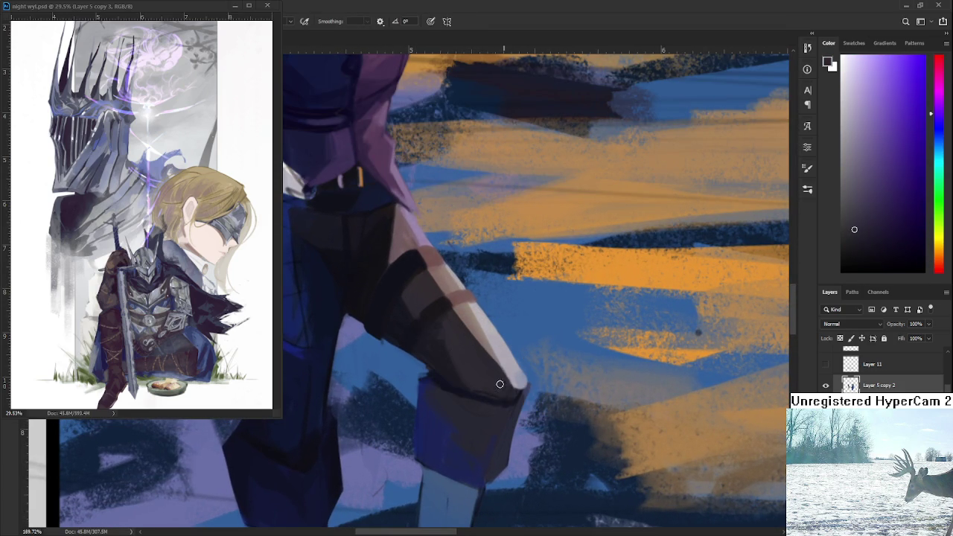
{"action": "left_click", "coordinate": [501, 379], "text": "alt"}
{"action": "left_click", "coordinate": [509, 372], "text": "alt"}
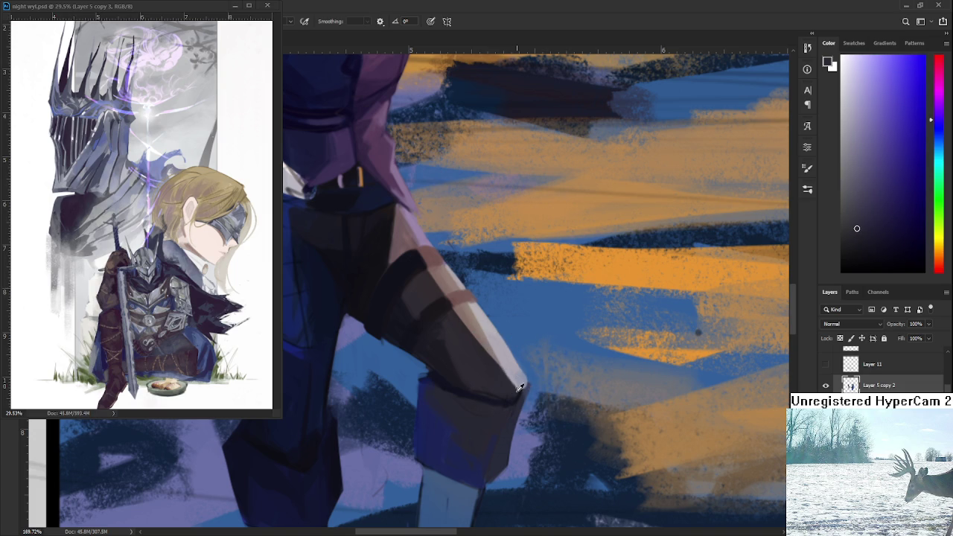
{"action": "left_click", "coordinate": [512, 374], "text": "alt"}
{"action": "left_click", "coordinate": [519, 377], "text": "alt"}
{"action": "key", "text": "e"}
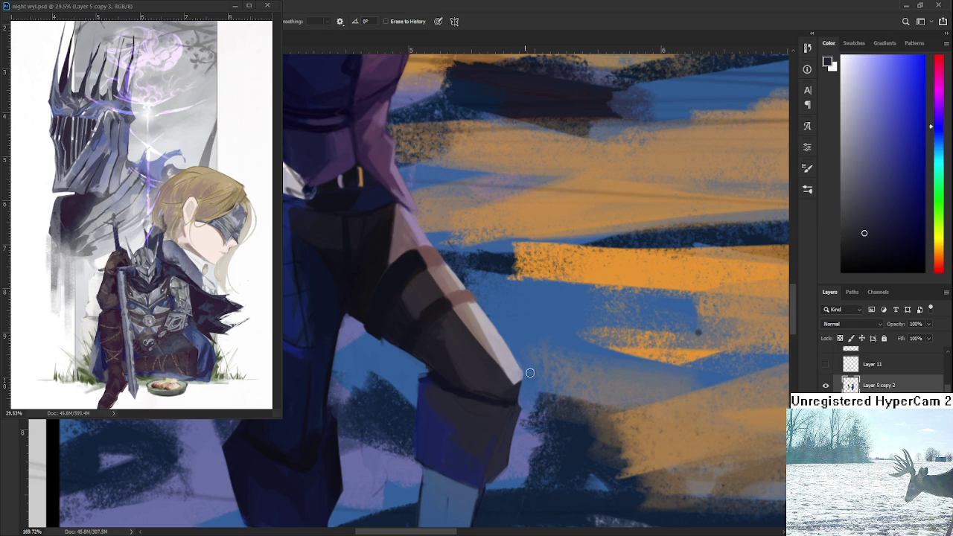
{"action": "left_click_drag", "start_coordinate": [531, 363], "coordinate": [575, 340]}
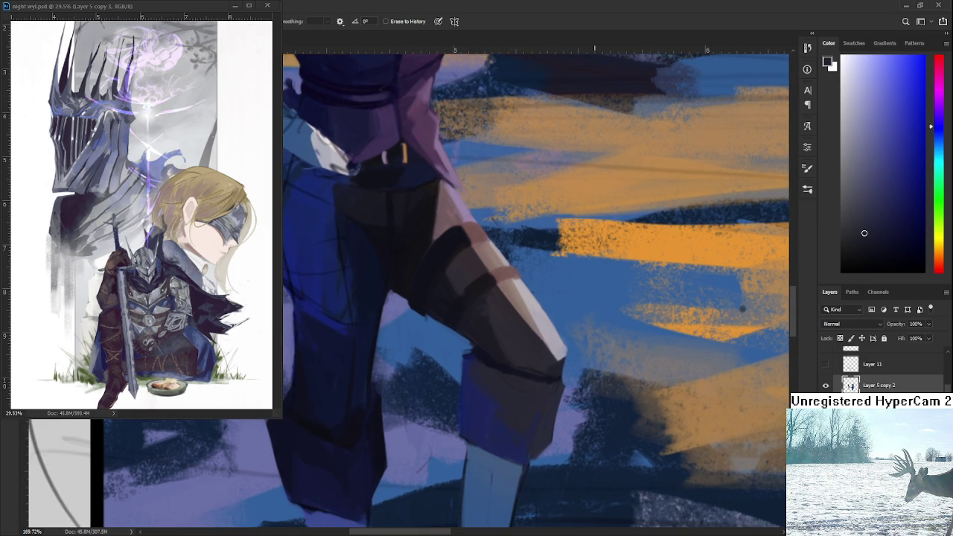
Step: Zoom back in on the knee and lay sampled blues onto the boot cuff
{"action": "scroll", "coordinate": [585, 283], "scroll_direction": "down", "scroll_amount": 5}
{"action": "scroll", "coordinate": [539, 231], "scroll_direction": "down", "scroll_amount": 1}
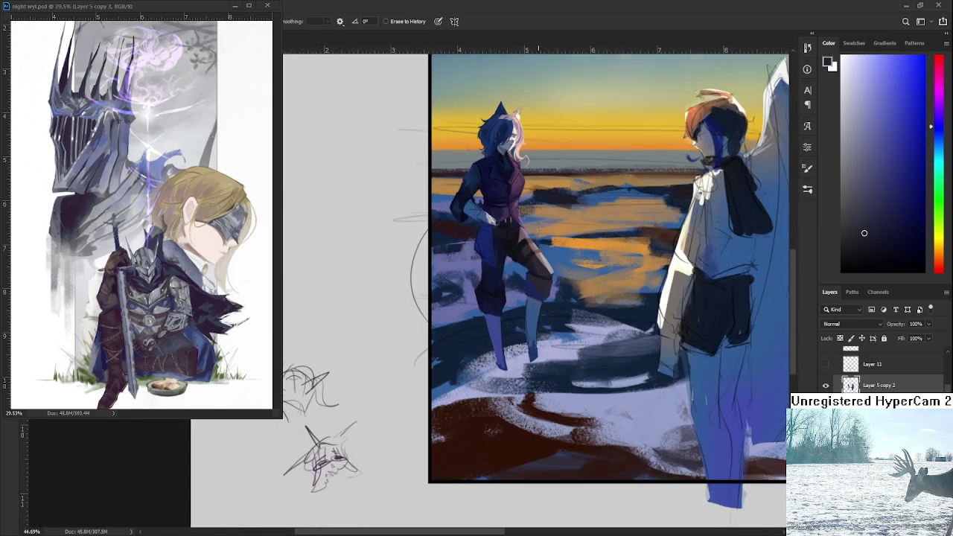
{"action": "scroll", "coordinate": [539, 231], "scroll_direction": "up", "scroll_amount": 3}
{"action": "scroll", "coordinate": [540, 234], "scroll_direction": "up", "scroll_amount": 1}
{"action": "scroll", "coordinate": [539, 241], "scroll_direction": "down", "scroll_amount": 3}
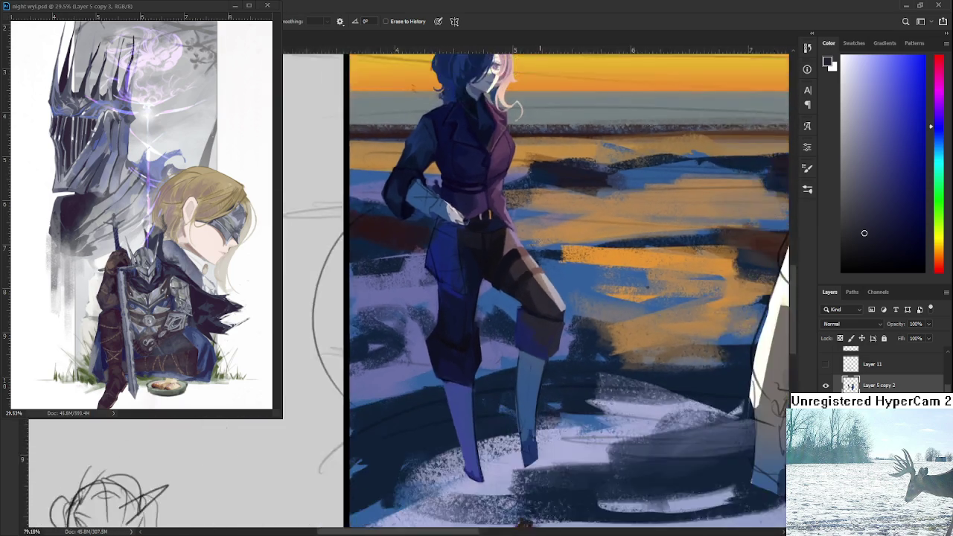
{"action": "scroll", "coordinate": [538, 291], "scroll_direction": "up", "scroll_amount": 3}
{"action": "scroll", "coordinate": [538, 315], "scroll_direction": "up", "scroll_amount": 1}
{"action": "key", "text": "b"}
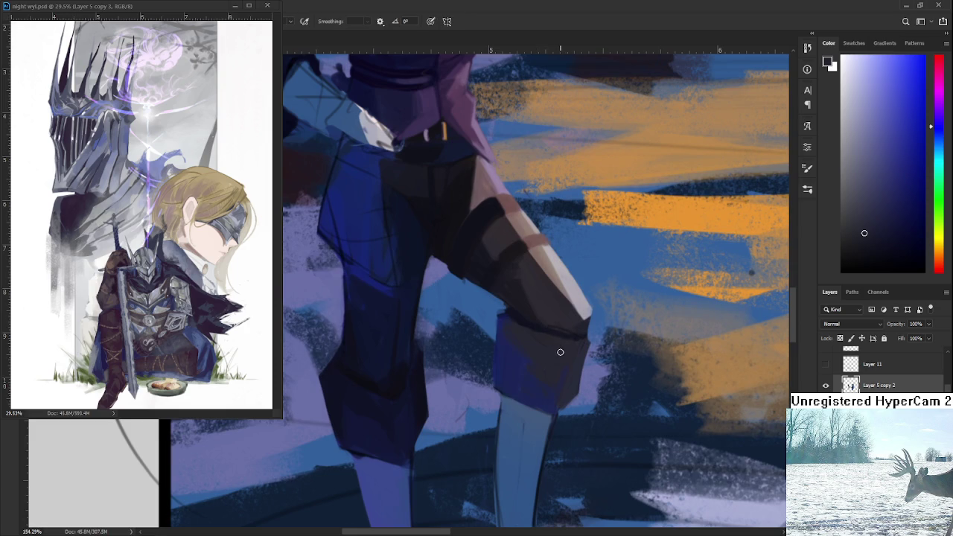
{"action": "left_click", "coordinate": [549, 331], "text": "alt"}
{"action": "left_click", "coordinate": [510, 329], "text": "alt"}
{"action": "left_click", "coordinate": [537, 356], "text": "alt"}
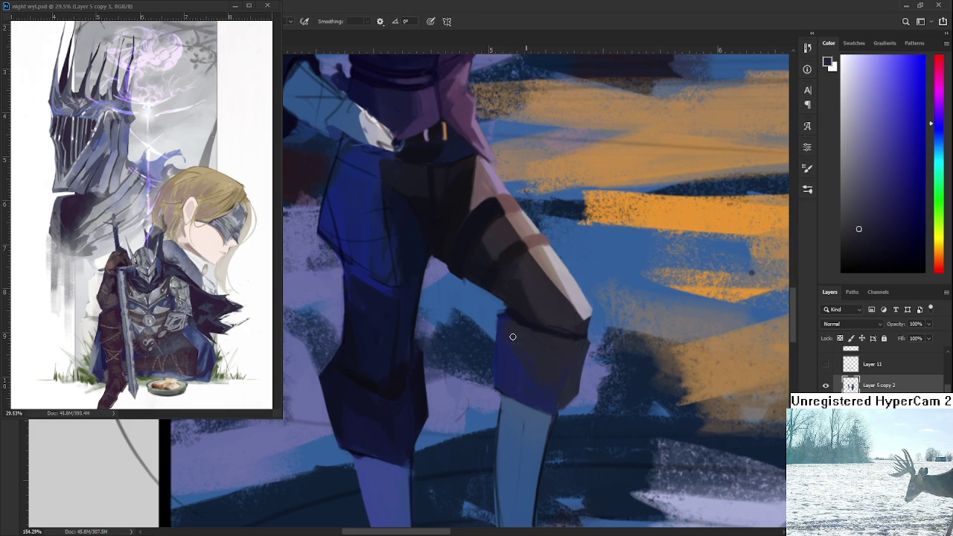
{"action": "left_click", "coordinate": [547, 366], "text": "alt"}
{"action": "left_click", "coordinate": [544, 351], "text": "alt"}
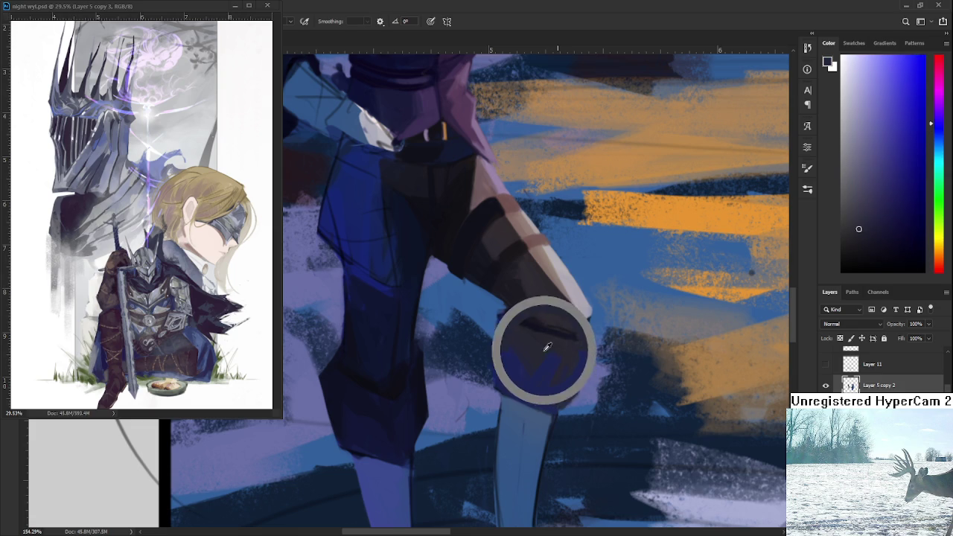
{"action": "left_click", "coordinate": [536, 377], "text": "alt"}
Step: Work darker purple shading into the top of the blue boot block, blending with lighter blues
{"action": "left_click", "coordinate": [552, 344], "text": "alt"}
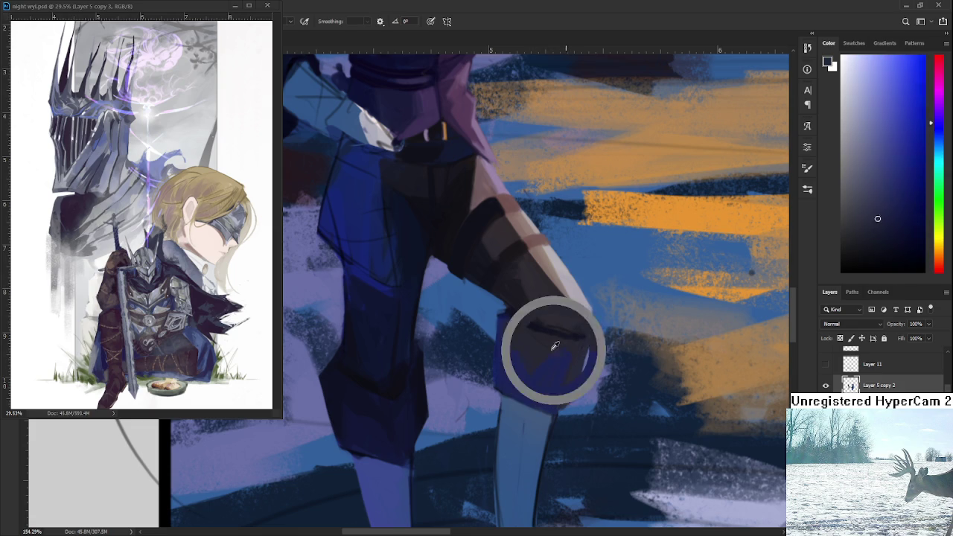
{"action": "left_click", "coordinate": [548, 374], "text": "alt"}
{"action": "left_click", "coordinate": [543, 354], "text": "alt"}
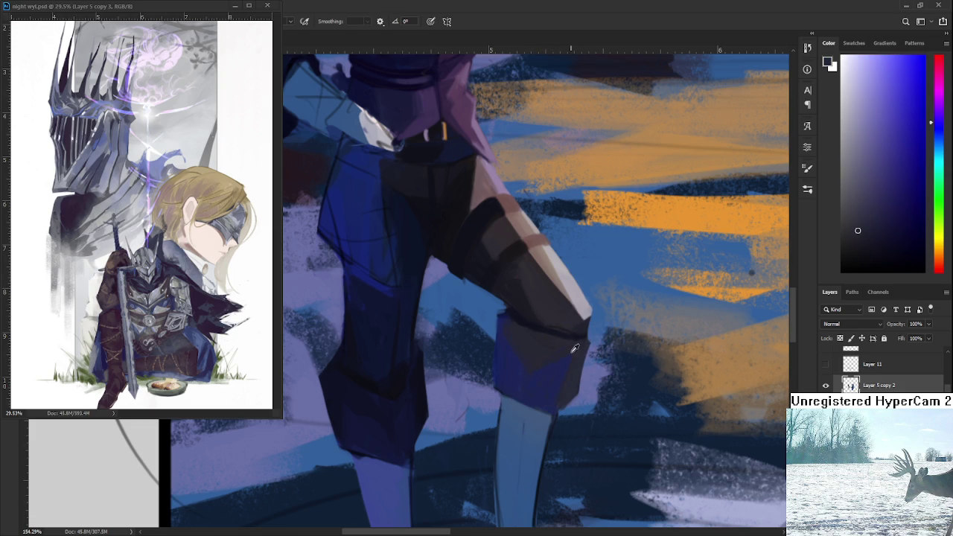
{"action": "left_click", "coordinate": [573, 351], "text": "alt"}
{"action": "left_click", "coordinate": [559, 393], "text": "alt"}
{"action": "left_click", "coordinate": [567, 351], "text": "alt"}
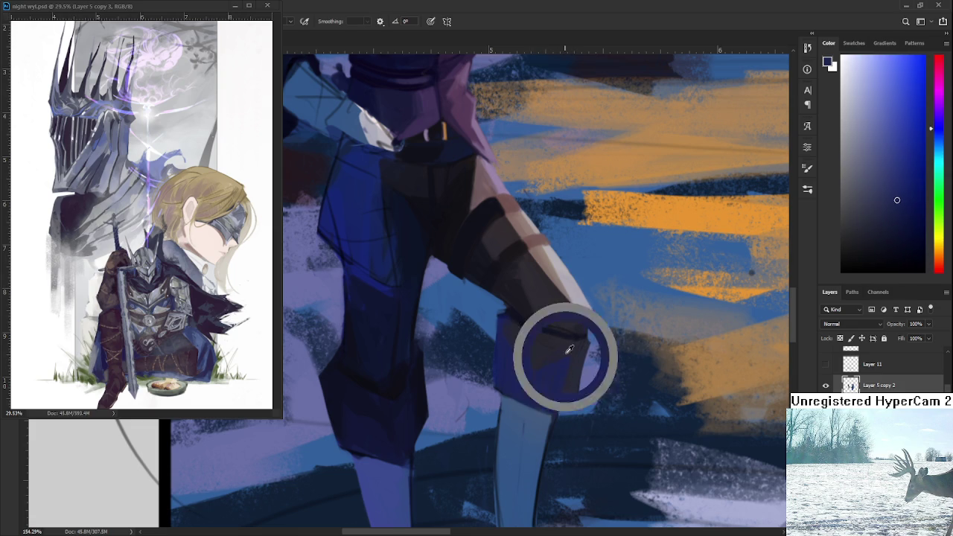
{"action": "left_click", "coordinate": [550, 373], "text": "alt"}
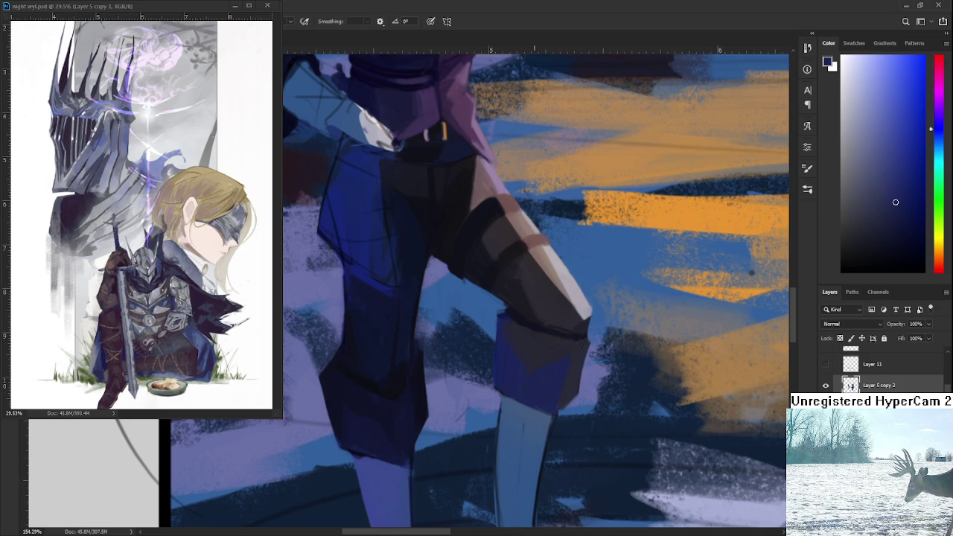
Step: Enlarge the brush and paint dark navy over the knee and upper shin
{"action": "scroll", "coordinate": [468, 345], "scroll_direction": "down", "scroll_amount": 3}
{"action": "left_click", "coordinate": [493, 299], "text": "alt"}
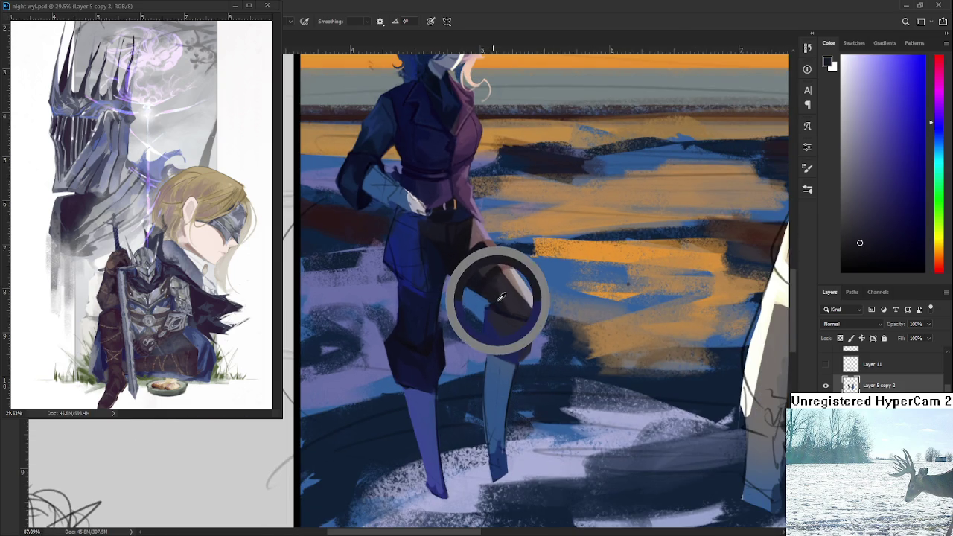
{"action": "key", "text": "bracketright"}
{"action": "key", "text": "bracketright"}
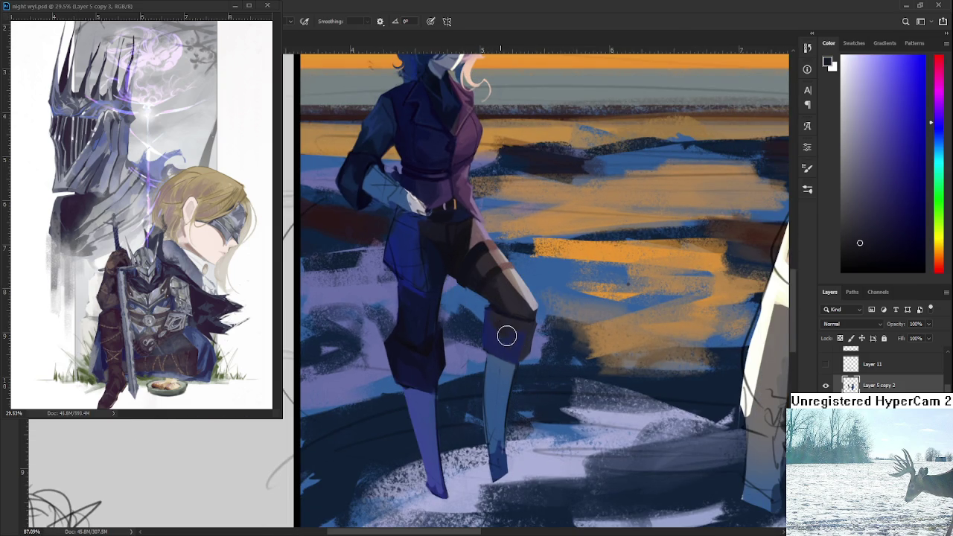
{"action": "left_click", "coordinate": [496, 310], "text": "alt"}
{"action": "left_click", "coordinate": [492, 305], "text": "alt"}
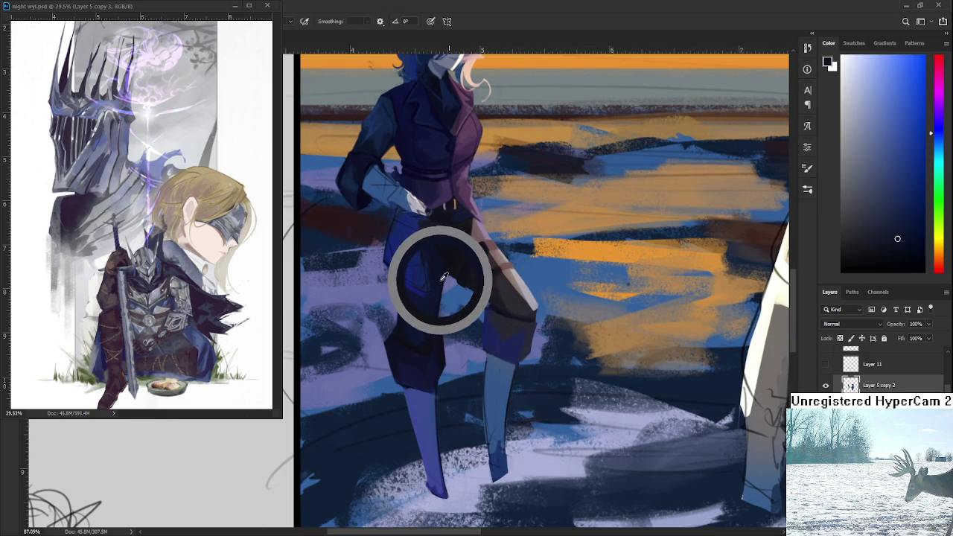
{"action": "left_click_drag", "start_coordinate": [493, 332], "coordinate": [509, 331]}
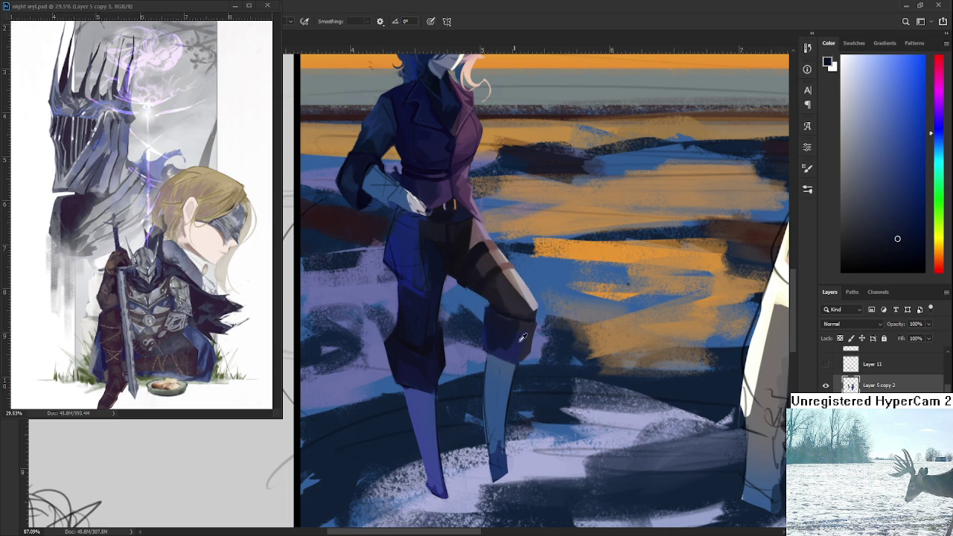
Step: Undo the too-dark knee stroke and reshade the shin with lower tones, keeping the tan highlight
{"action": "left_click", "coordinate": [510, 349], "text": "alt"}
{"action": "left_click", "coordinate": [508, 322], "text": "alt"}
{"action": "left_click", "coordinate": [509, 350], "text": "alt"}
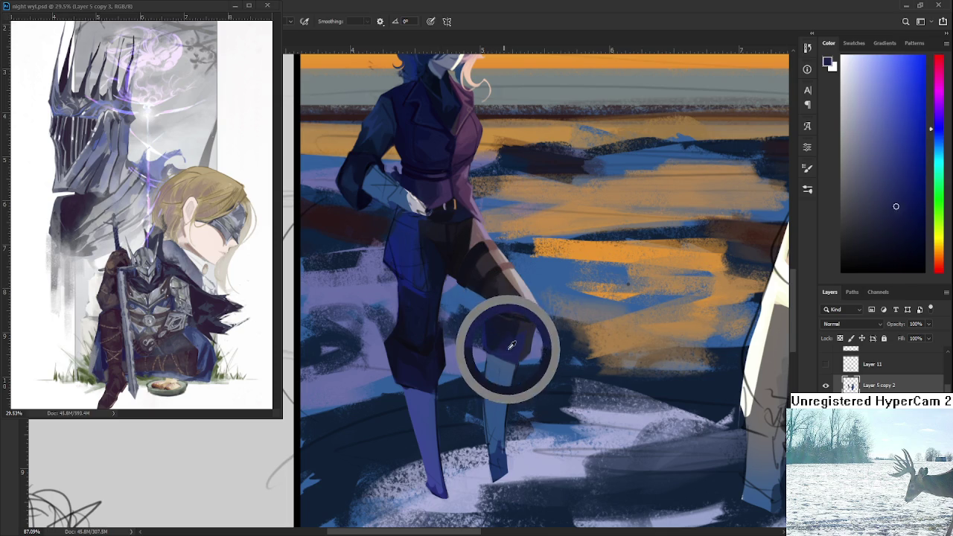
{"action": "left_click", "coordinate": [508, 321], "text": "alt"}
{"action": "key", "text": "ctrl+z"}
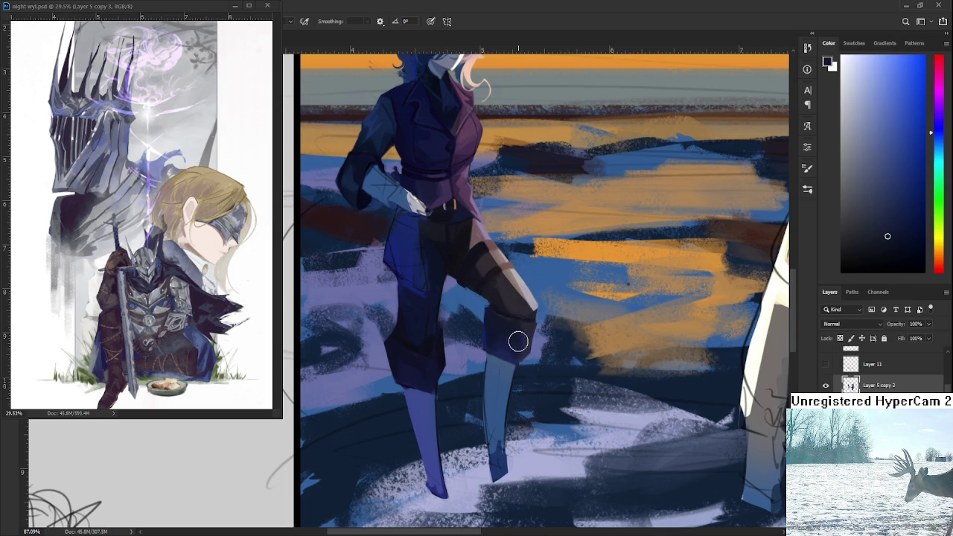
{"action": "left_click", "coordinate": [506, 325], "text": "alt"}
{"action": "left_click", "coordinate": [512, 343], "text": "alt"}
{"action": "left_click_drag", "start_coordinate": [519, 341], "coordinate": [518, 350]}
{"action": "scroll", "coordinate": [536, 357], "scroll_direction": "down", "scroll_amount": 3}
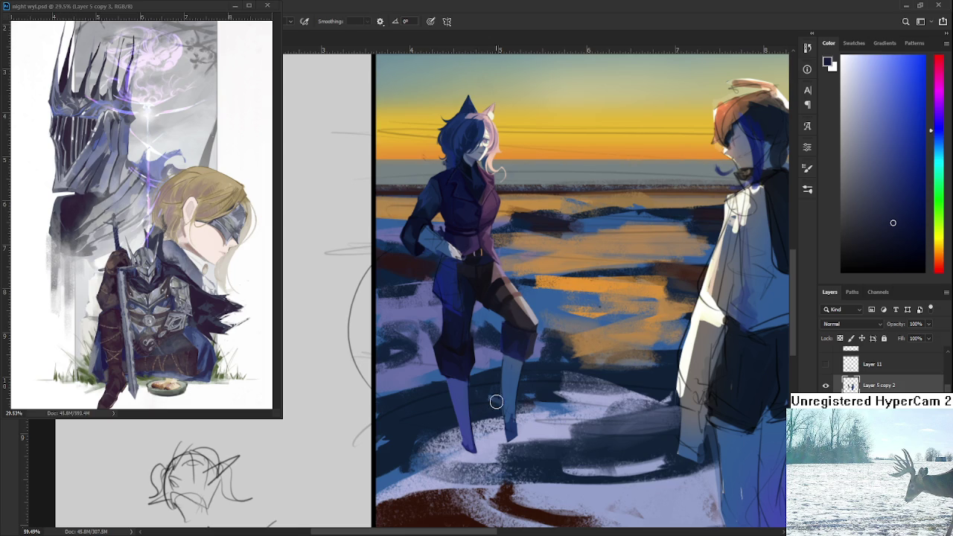
{"action": "scroll", "coordinate": [496, 401], "scroll_direction": "right", "scroll_amount": 2}
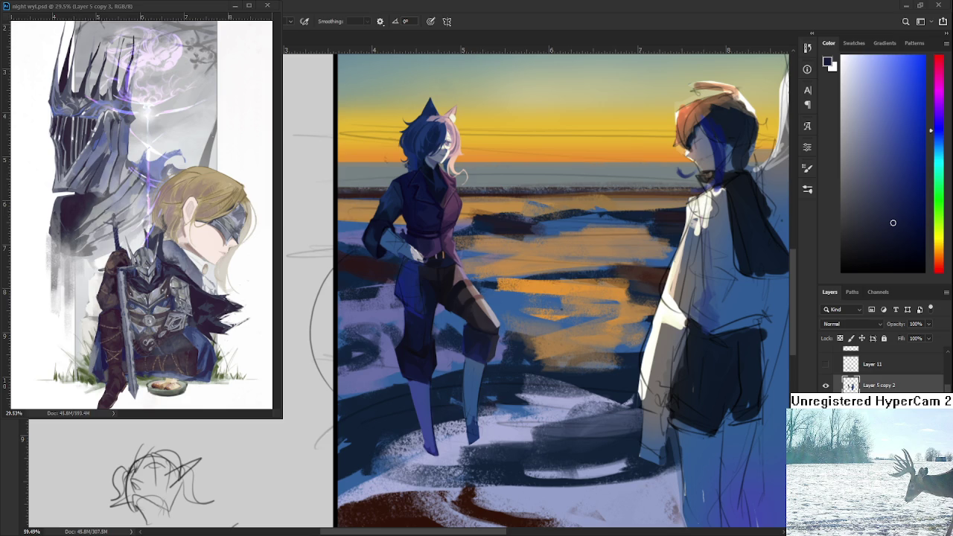
Step: Zoom in on the legs and repaint the boot cuff as a darker navy block above the pale shin
{"action": "scroll", "coordinate": [617, 319], "scroll_direction": "down", "scroll_amount": 3}
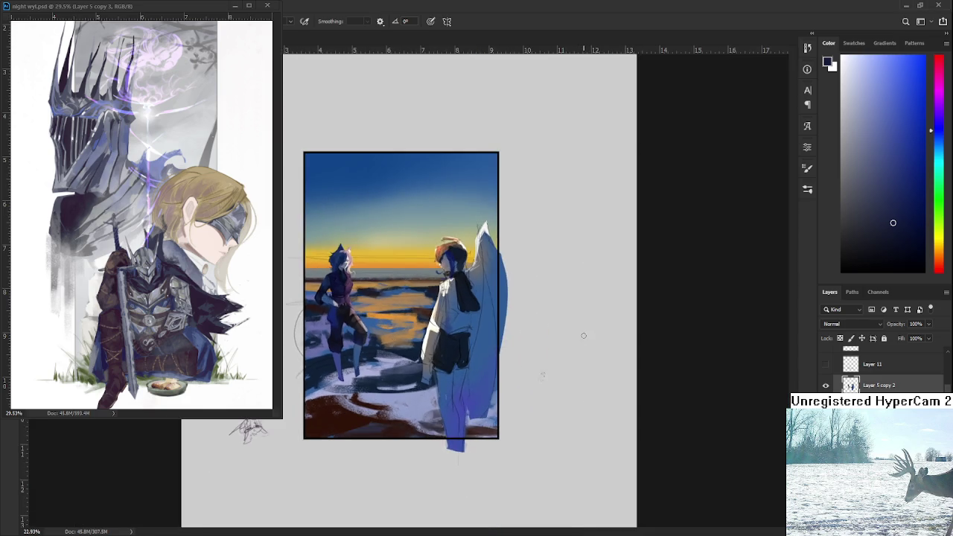
{"action": "scroll", "coordinate": [585, 335], "scroll_direction": "up", "scroll_amount": 3}
{"action": "scroll", "coordinate": [521, 357], "scroll_direction": "left", "scroll_amount": 2}
{"action": "scroll", "coordinate": [472, 345], "scroll_direction": "up", "scroll_amount": 3}
{"action": "scroll", "coordinate": [400, 382], "scroll_direction": "up", "scroll_amount": 3}
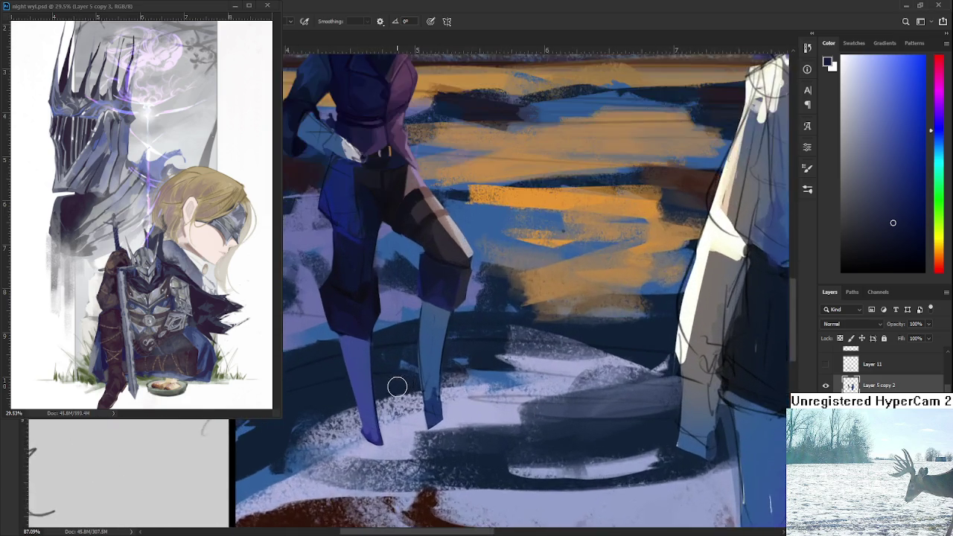
{"action": "scroll", "coordinate": [468, 380], "scroll_direction": "up", "scroll_amount": 2}
{"action": "scroll", "coordinate": [468, 380], "scroll_direction": "up", "scroll_amount": 1}
{"action": "scroll", "coordinate": [468, 379], "scroll_direction": "down", "scroll_amount": 1}
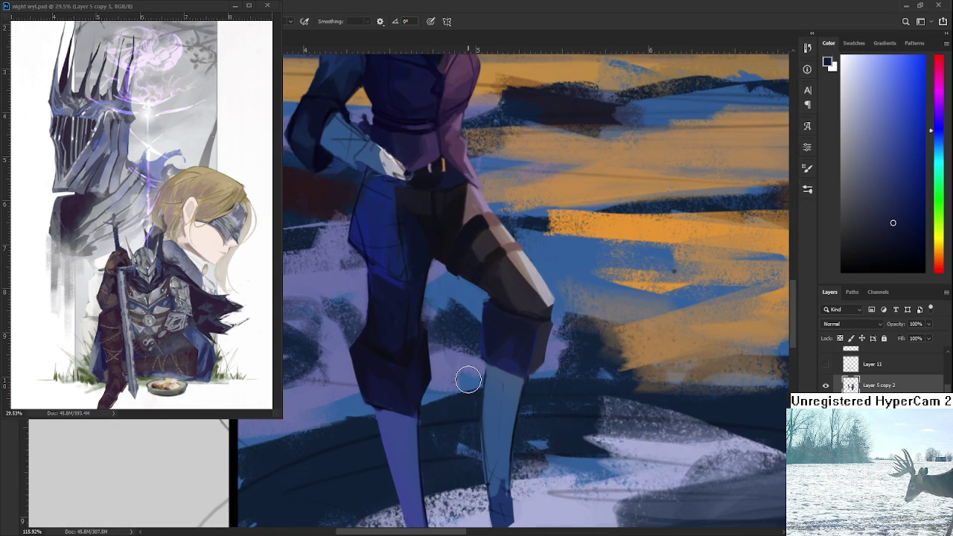
{"action": "left_click", "coordinate": [506, 356], "text": "alt"}
{"action": "left_click", "coordinate": [518, 330], "text": "alt"}
{"action": "left_click", "coordinate": [507, 343], "text": "alt"}
{"action": "left_click", "coordinate": [516, 340], "text": "alt"}
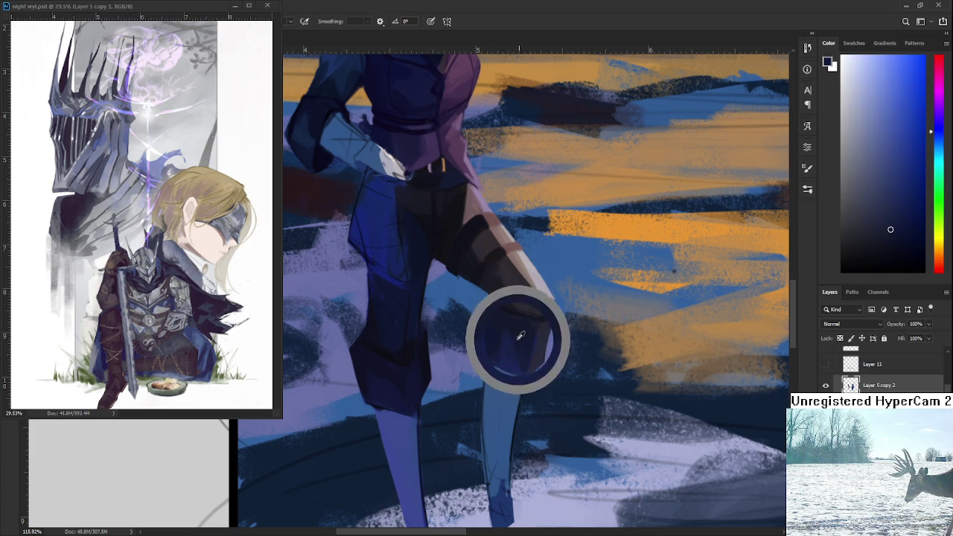
{"action": "left_click", "coordinate": [509, 351], "text": "alt"}
{"action": "left_click", "coordinate": [525, 364], "text": "alt"}
{"action": "left_click", "coordinate": [506, 357], "text": "alt"}
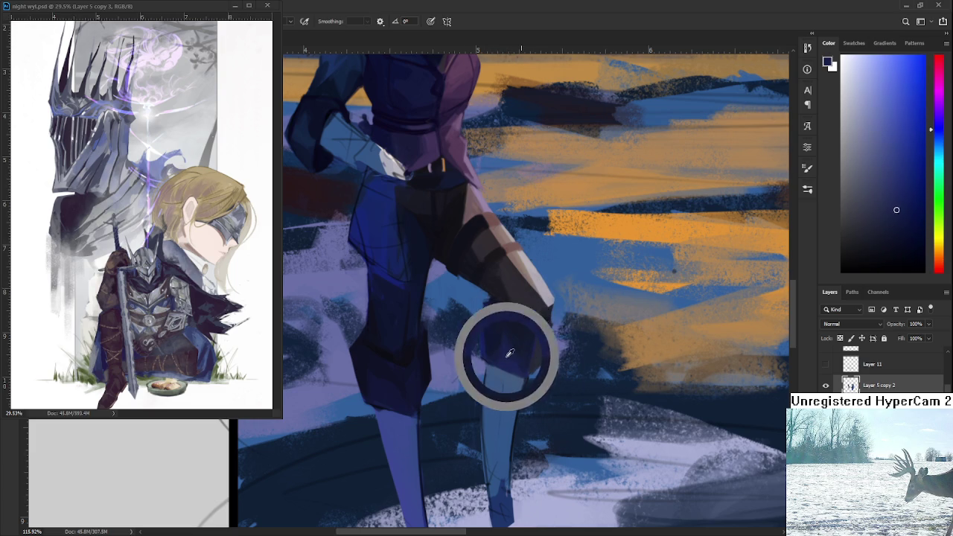